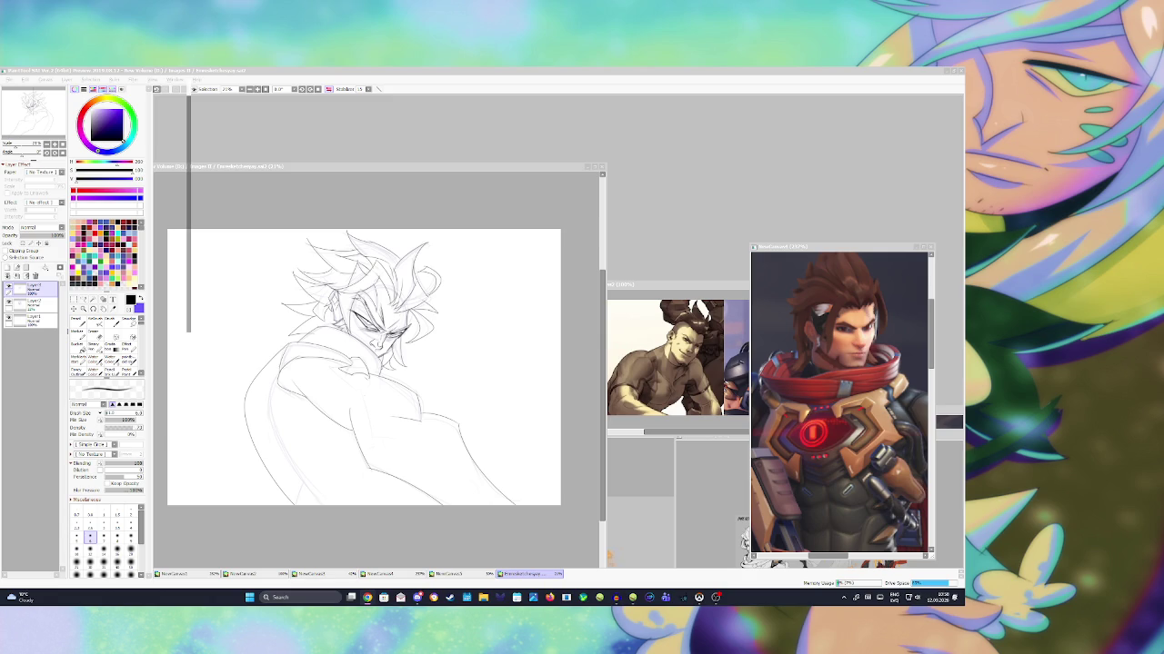
- At 25% zoom, save, draw one short upward pencil stroke in the hair, and save again
{"action": "scroll", "coordinate": [375, 445], "scroll_direction": "up", "scroll_amount": 1}
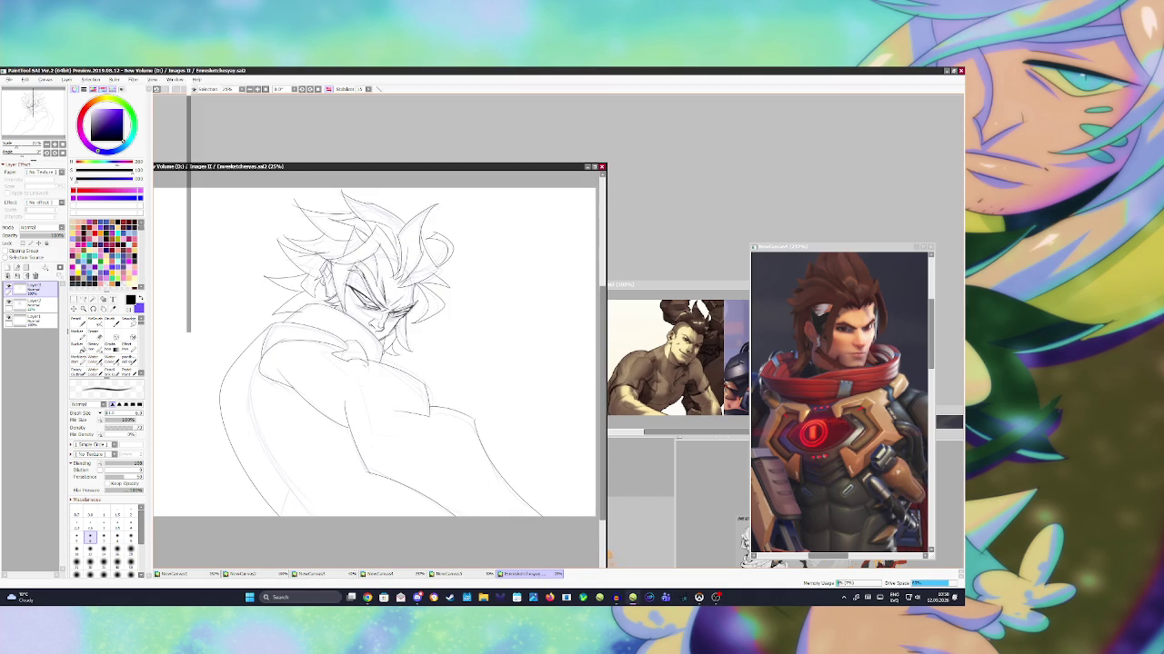
{"action": "key", "text": "ctrl+s"}
{"action": "left_click_drag", "start_coordinate": [387, 268], "coordinate": [386, 254]}
{"action": "key", "text": "ctrl+s"}
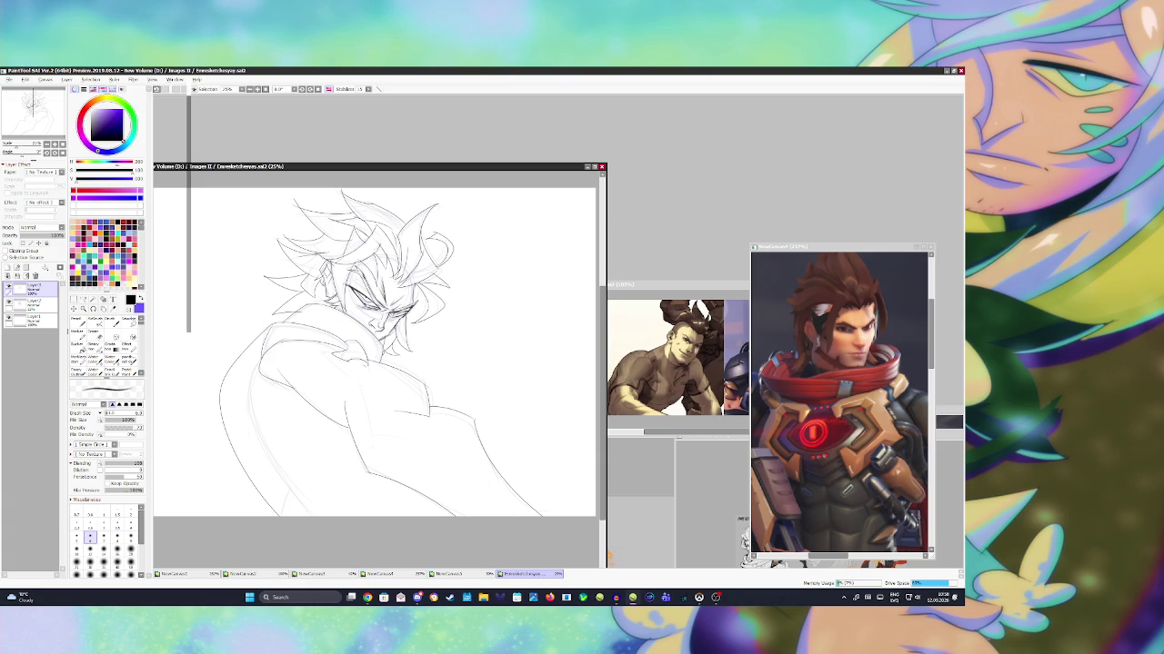
{"action": "left_click", "coordinate": [367, 597]}
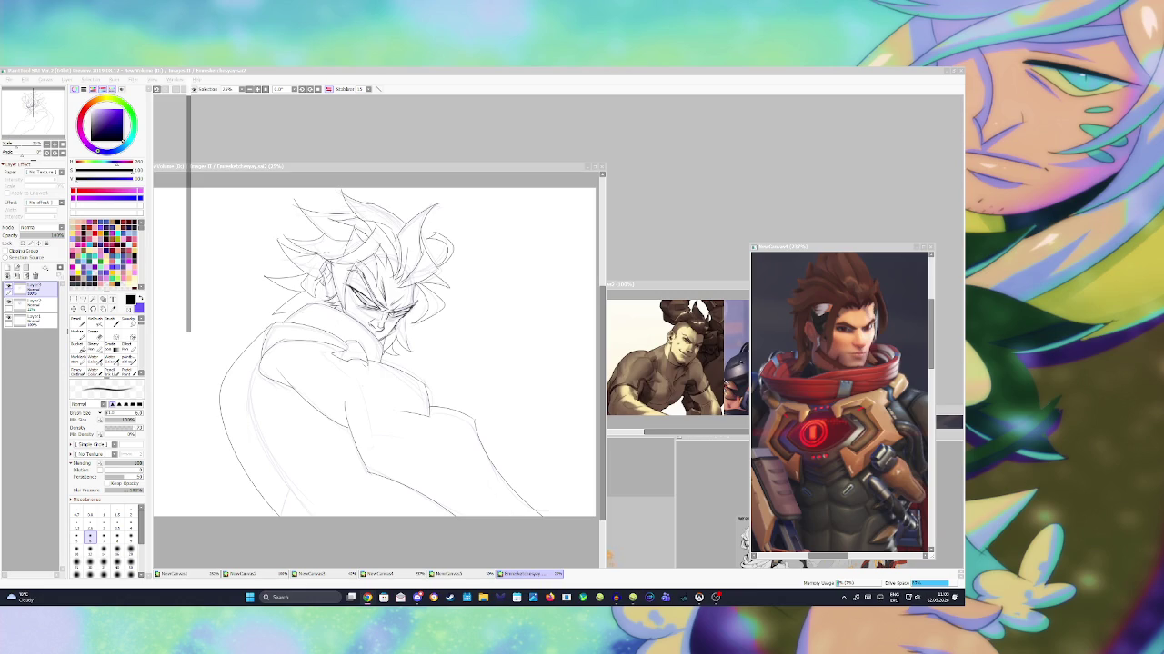
{"action": "left_click", "coordinate": [508, 312]}
{"action": "left_click", "coordinate": [504, 275]}
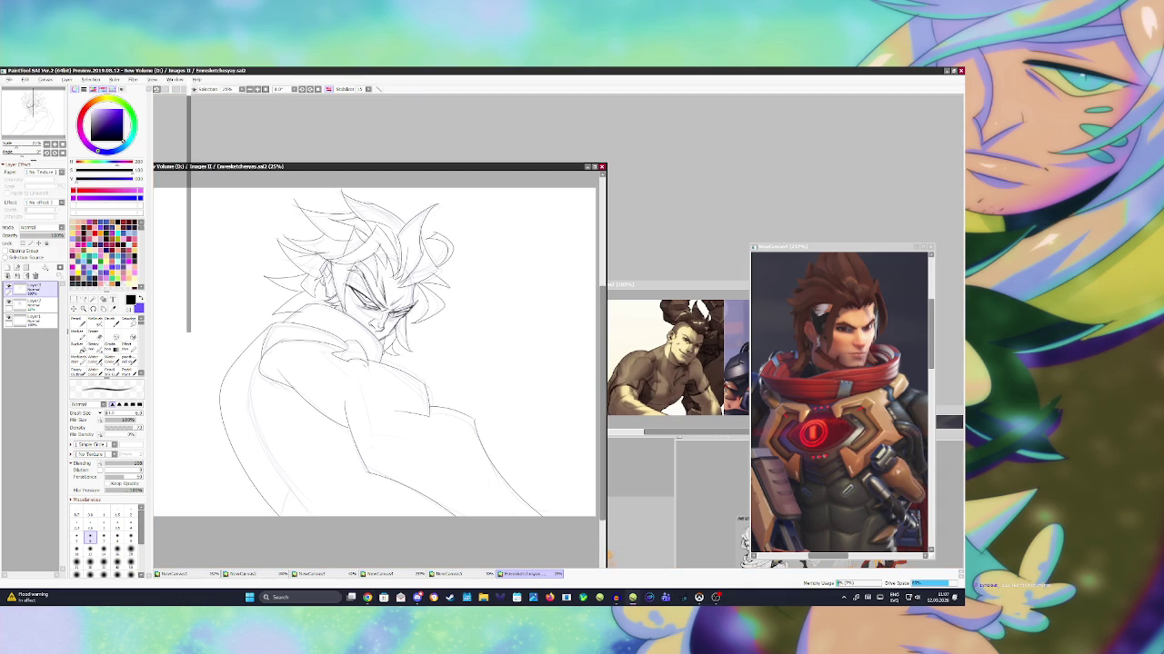